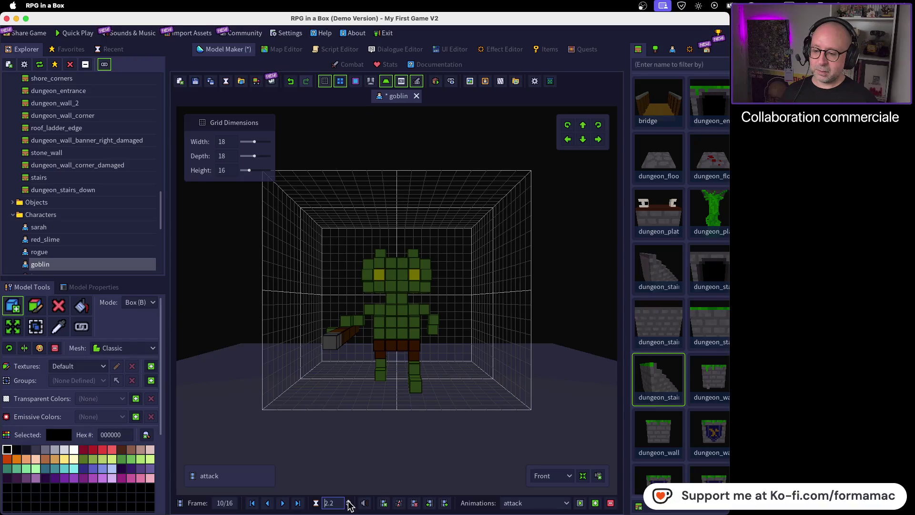
- Increase frame 10's duration in the goblin's attack animation to 10
left_click(350, 502)
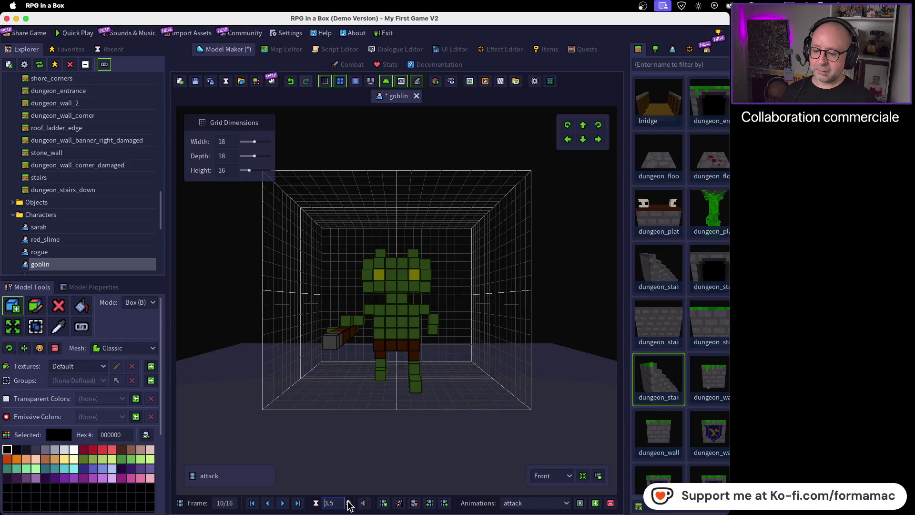
left_click(349, 503)
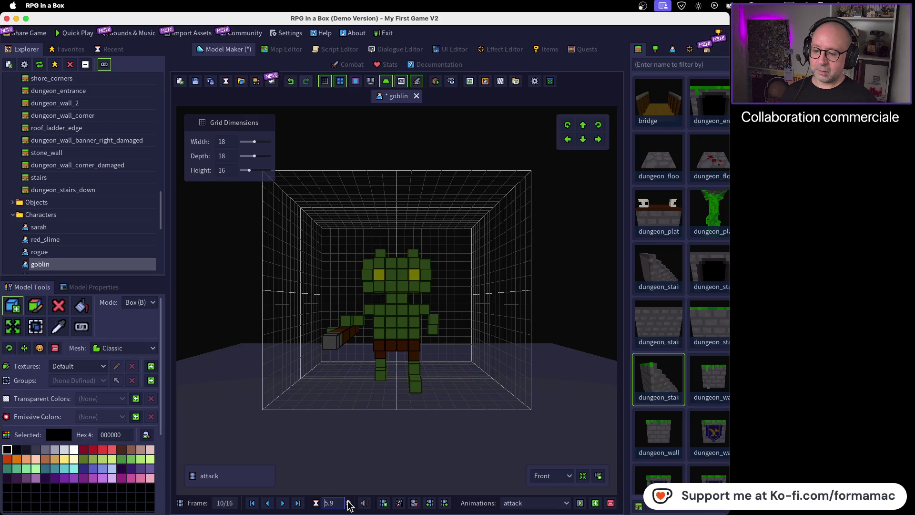
left_click(349, 502)
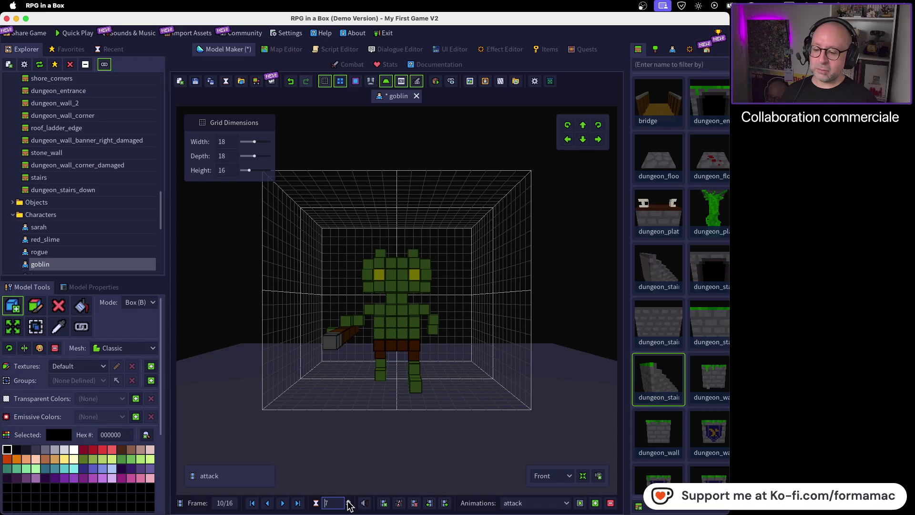
left_click(349, 503)
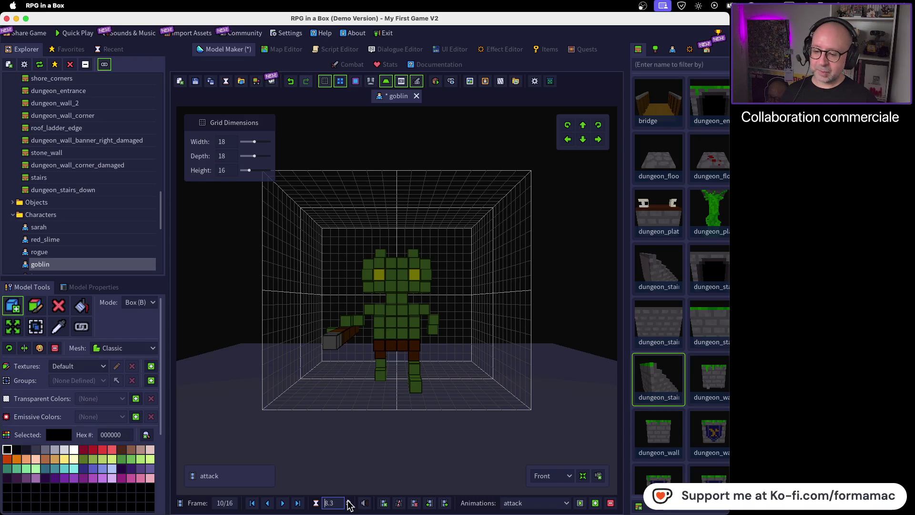
left_click(349, 503)
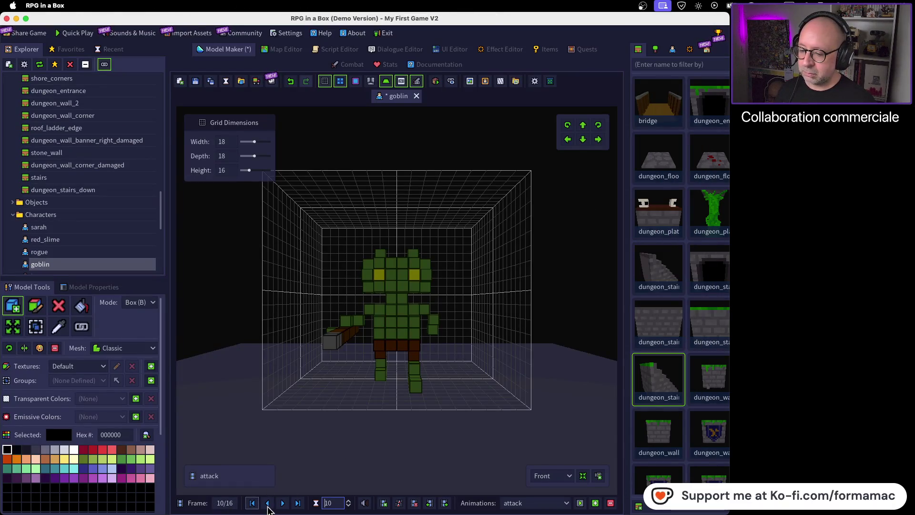
- Step back several attack frames and play forward to check the neighbouring poses
left_click(268, 505)
left_click(269, 505)
left_click(269, 505)
left_click(269, 505)
left_click(282, 504)
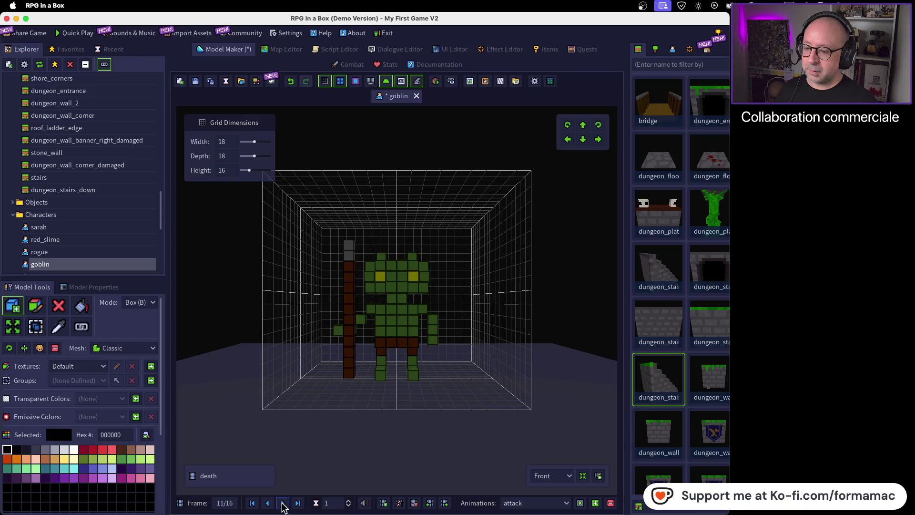
left_click(283, 504)
- Return to frame 10 and play the 'Voxel Editor Basics 05' tutorial in Firefox
left_click(268, 505)
left_click(268, 503)
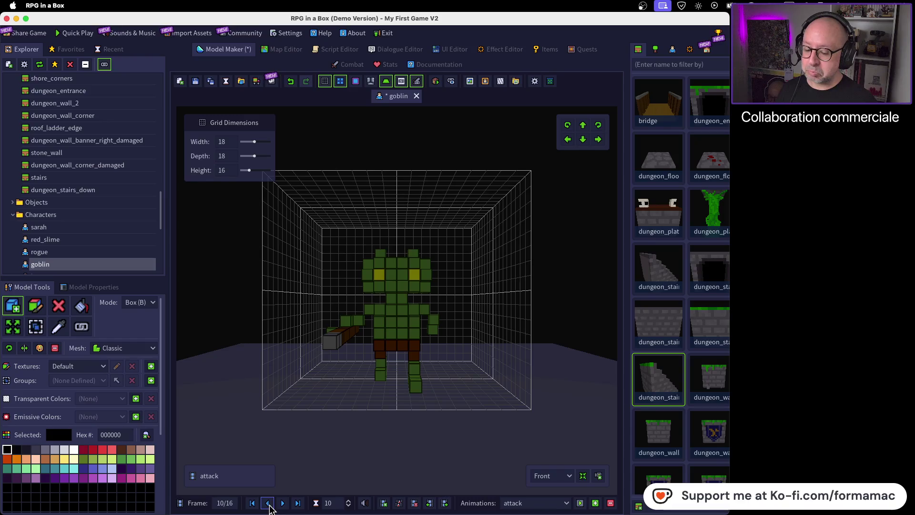
key("super+Tab")
key("space")
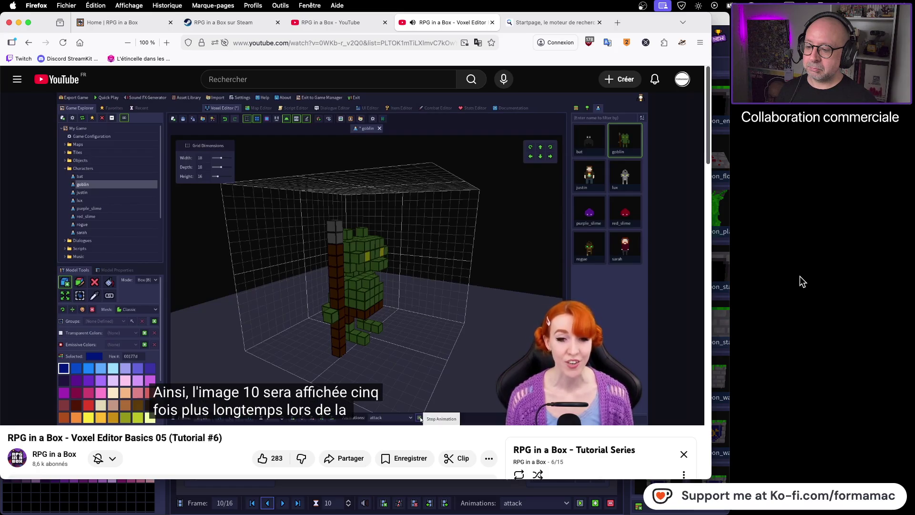
- Pause the tutorial video and switch back to the goblin model
left_click(630, 309)
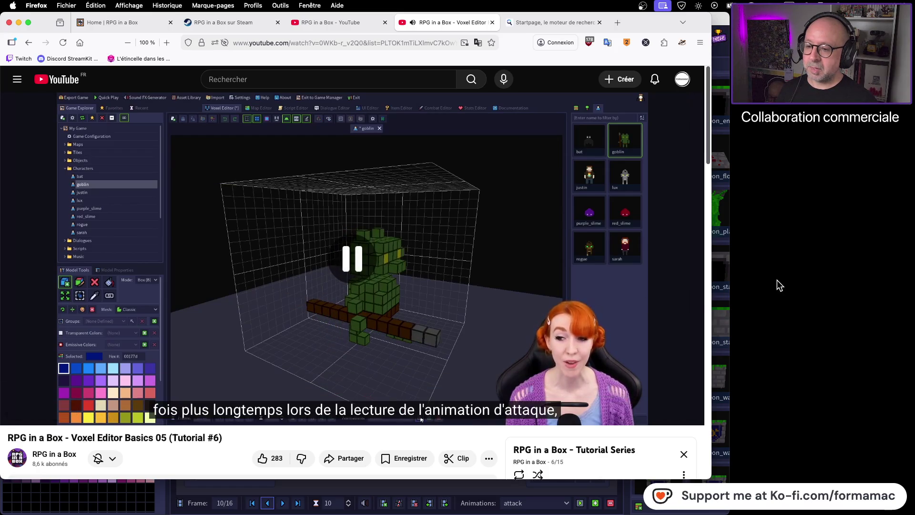
key("super+Tab")
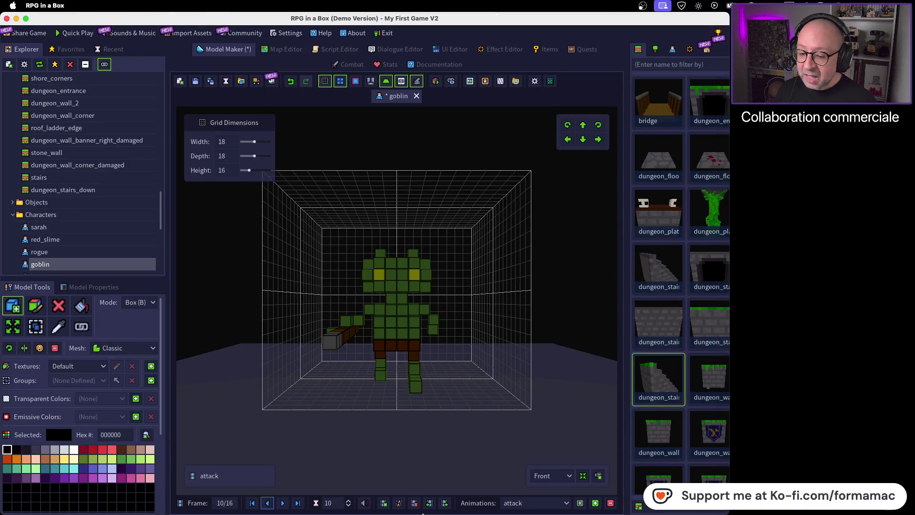
- Shift the long attack frame to position 11, then rewind to frame 1
left_click(445, 503)
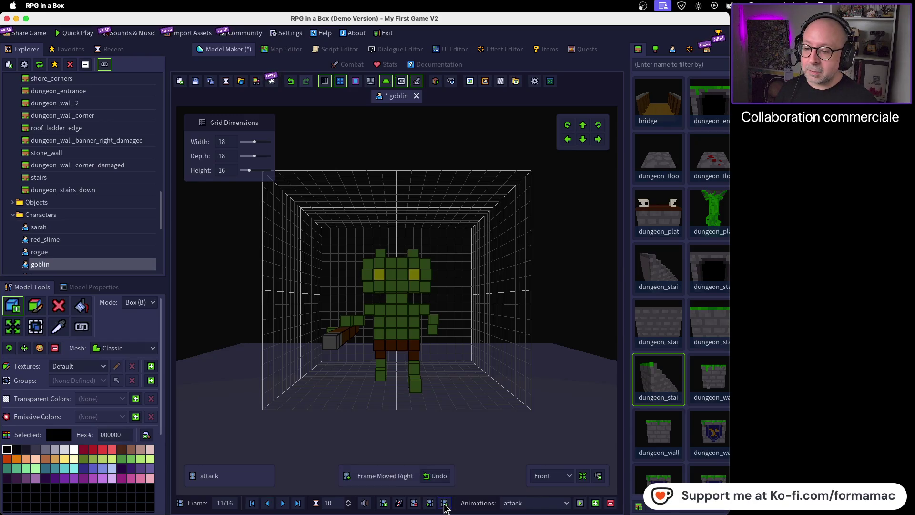
left_click(444, 504)
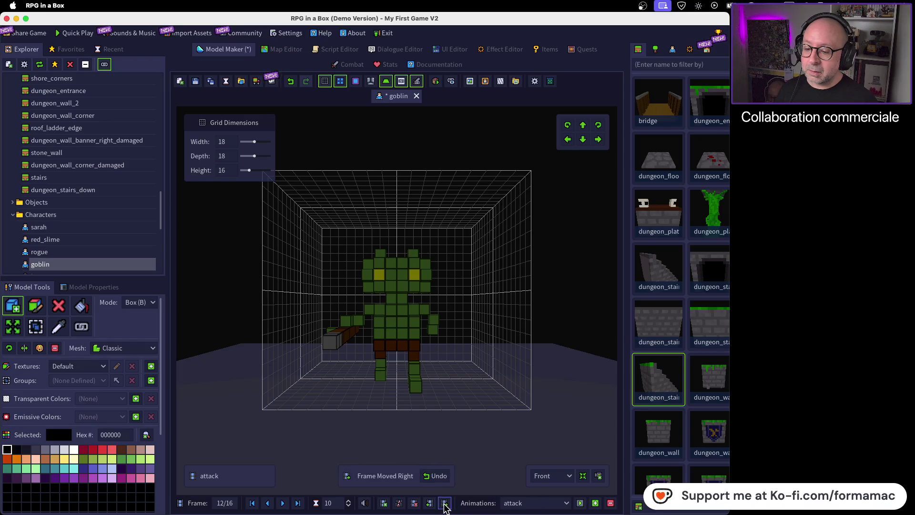
left_click(428, 503)
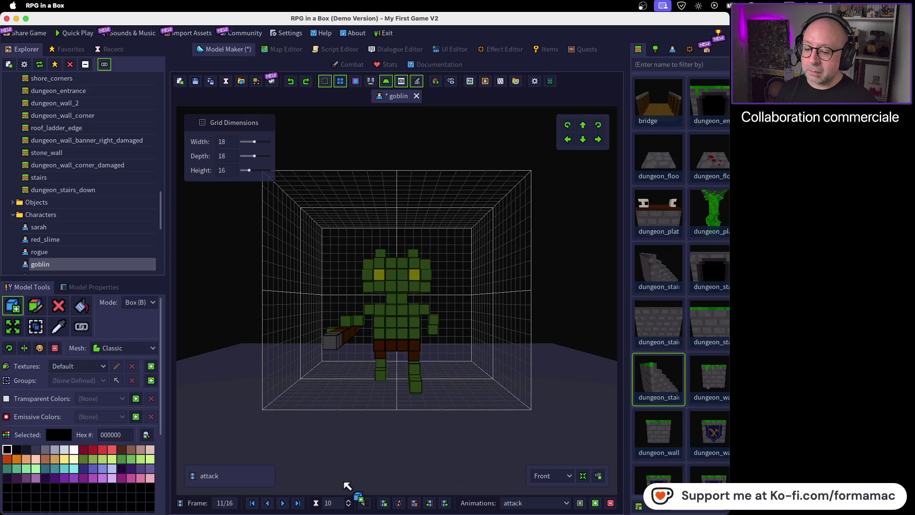
mouse_move(326, 513)
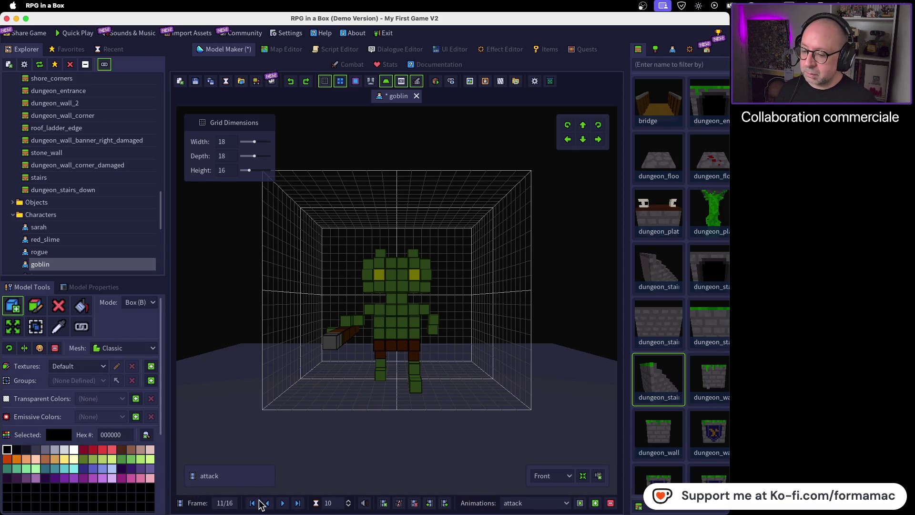
left_click(253, 504)
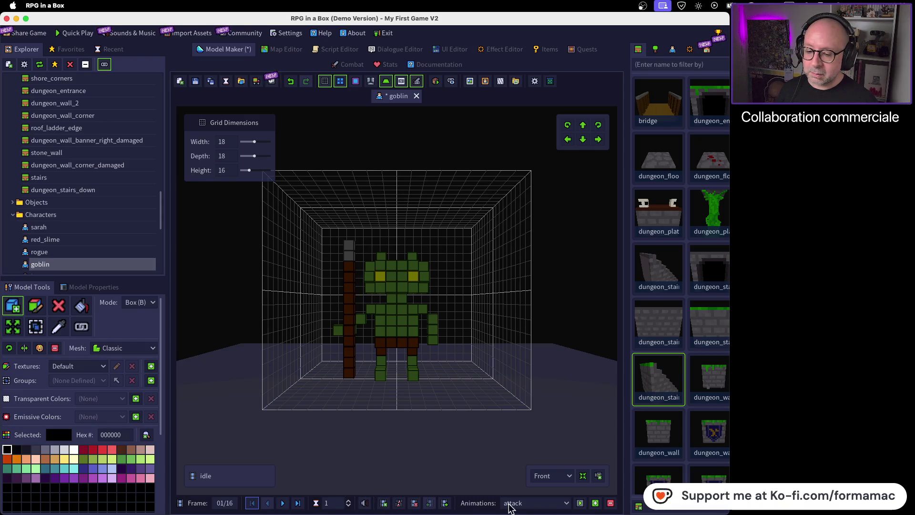
- Select and play the attack animation, briefly checking the Firefox tutorial before returning
left_click(567, 505)
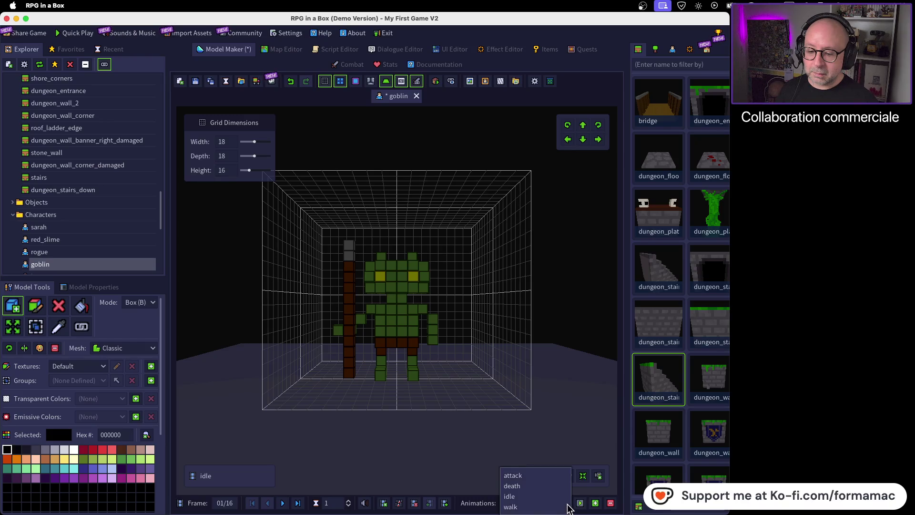
left_click(579, 508)
left_click(580, 508)
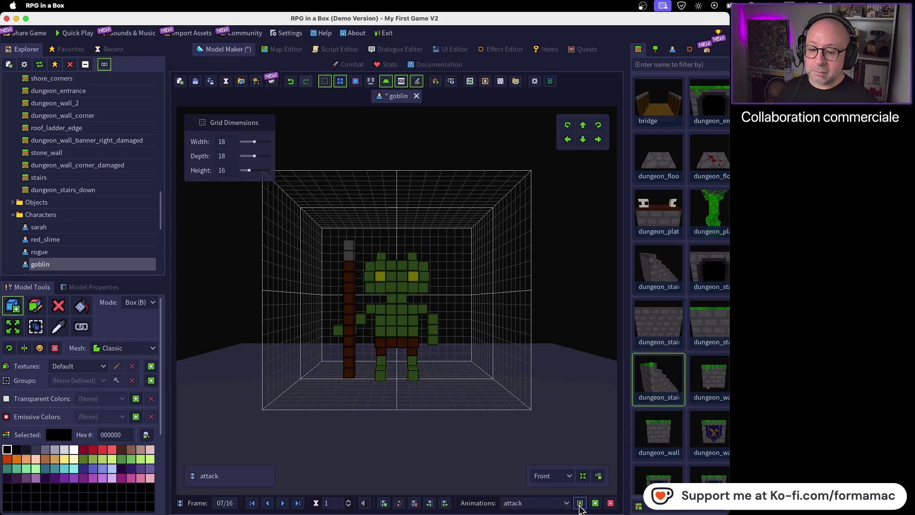
key("super+Tab")
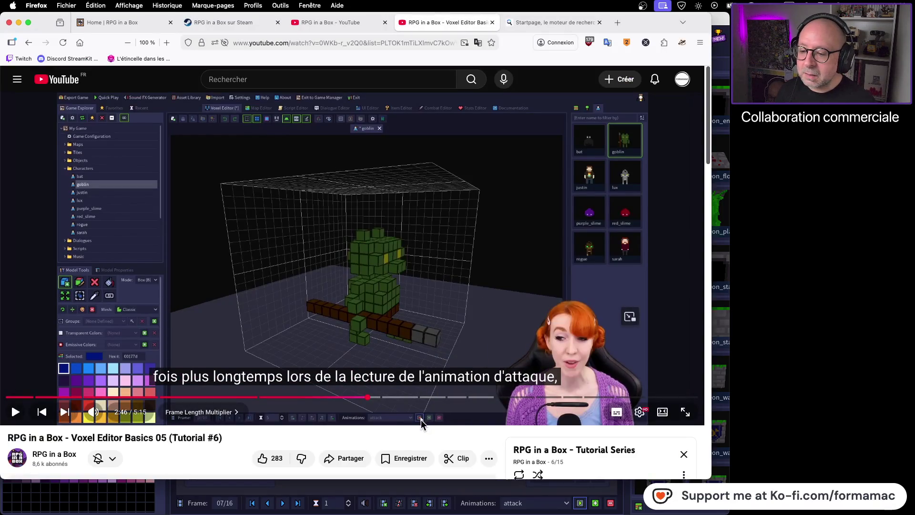
key("super+Tab")
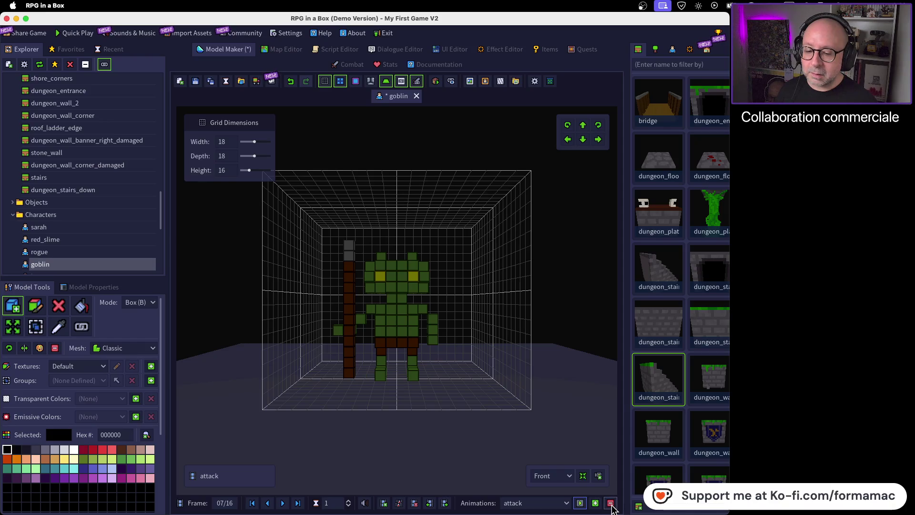
- Delete the attack animation, select the death animation, and start closing the goblin model
left_click(611, 503)
left_click(567, 503)
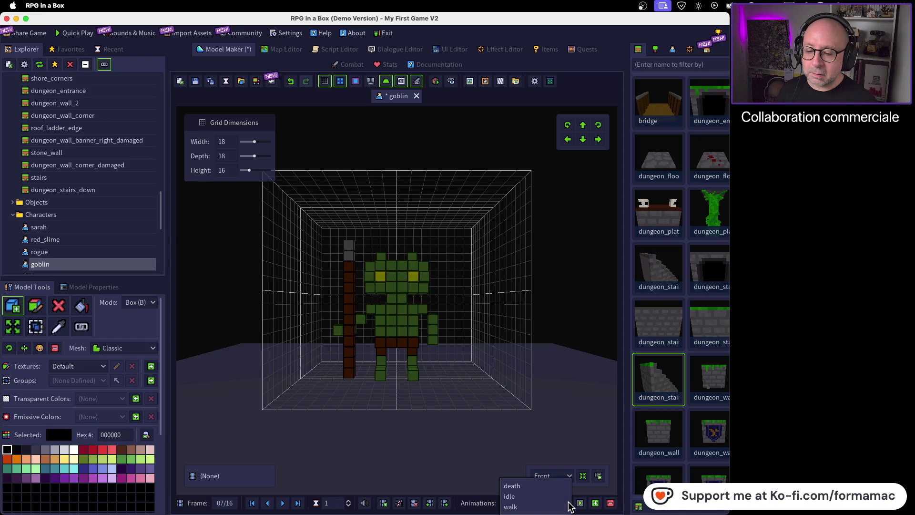
left_click(592, 452)
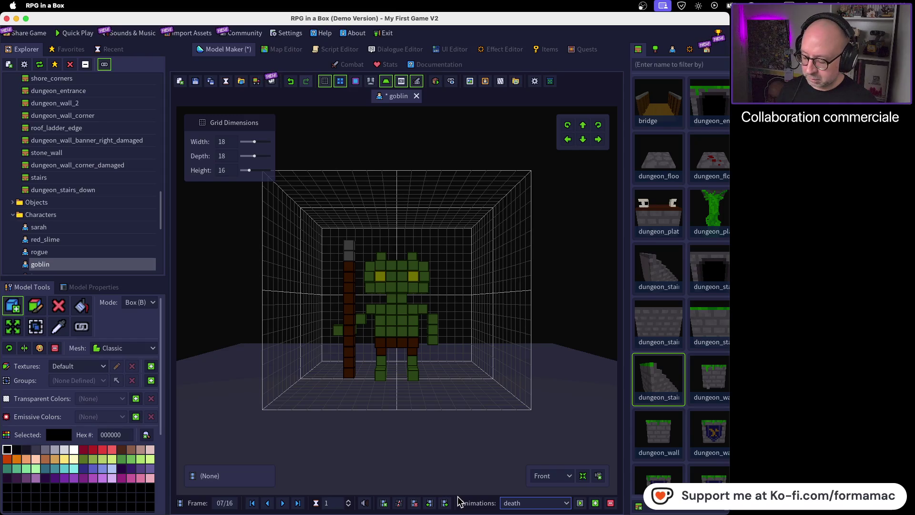
left_click(565, 503)
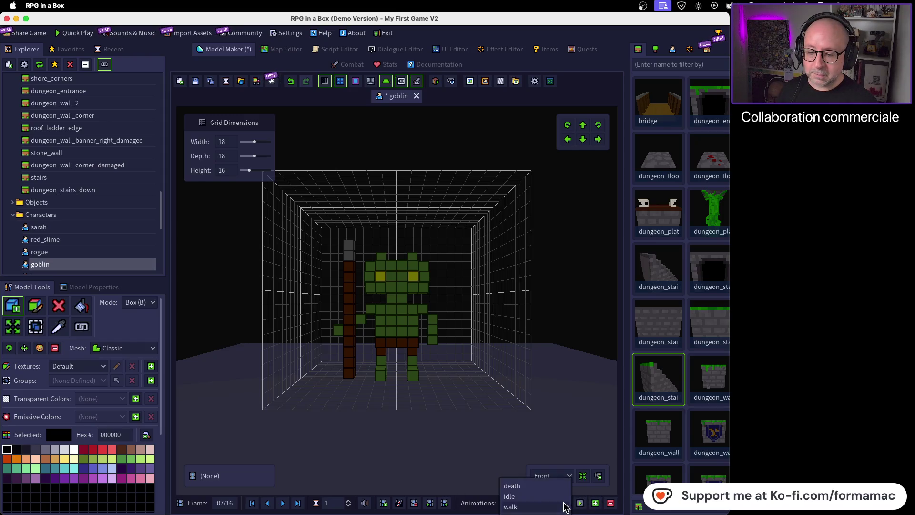
left_click(509, 485)
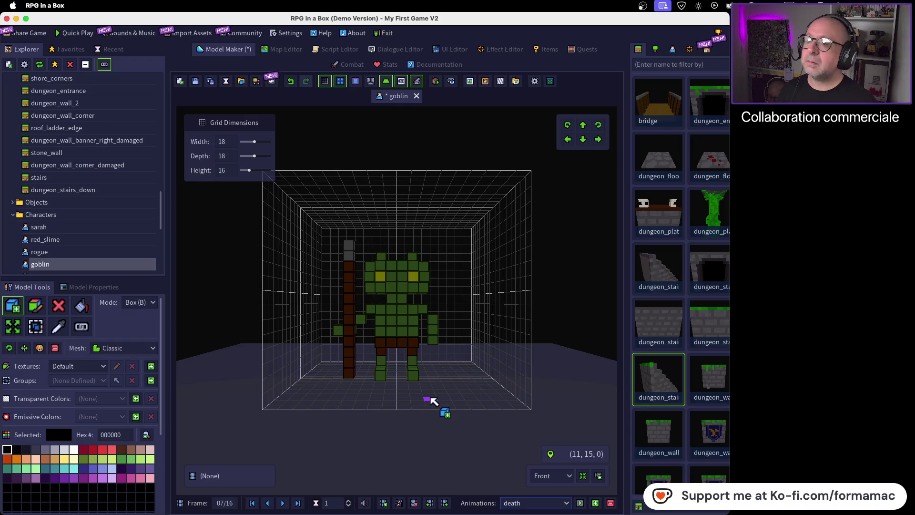
left_click(416, 96)
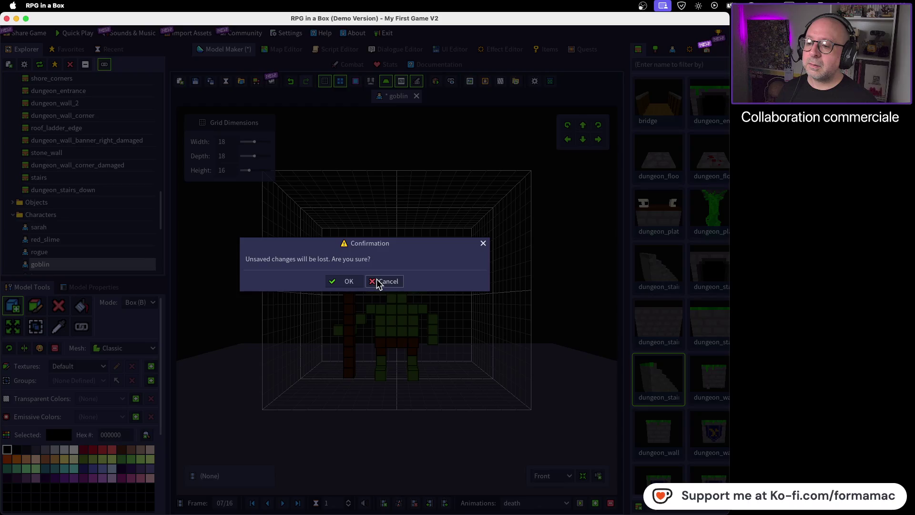
- Discard unsaved changes, reopen goblin from Recent Models, and select the walk animation
left_click(345, 282)
double_click(355, 187)
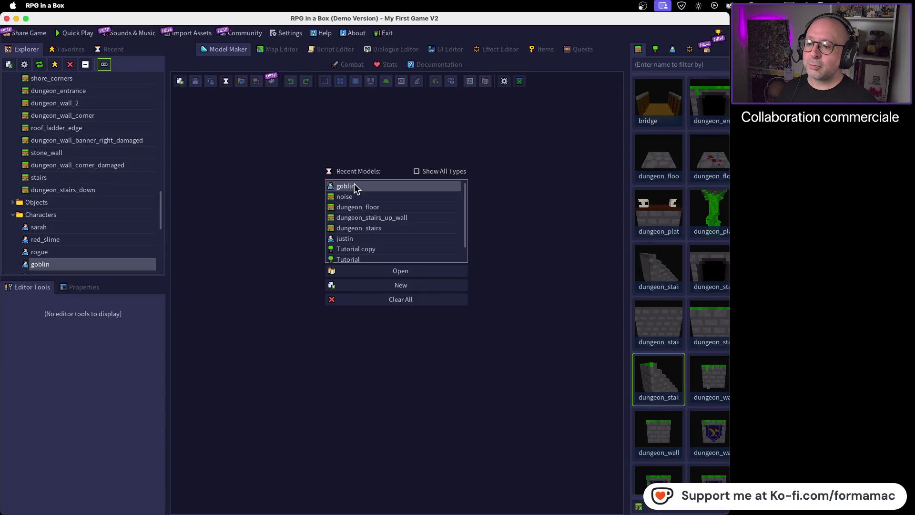
left_click(566, 503)
left_click(548, 506)
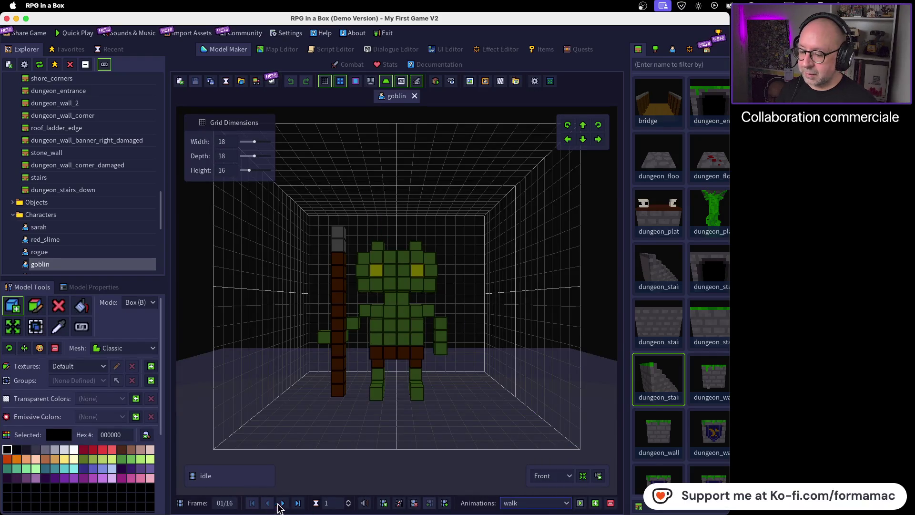
- Step the walk animation forward five frames to frame 10
left_click(282, 503)
left_click(283, 502)
left_click(283, 502)
left_click(283, 502)
left_click(282, 503)
left_click(283, 502)
left_click(282, 502)
left_click(282, 503)
left_click(282, 502)
- Set the current frame's length multiplier to 5, then bring up the Firefox tutorial
double_click(334, 503)
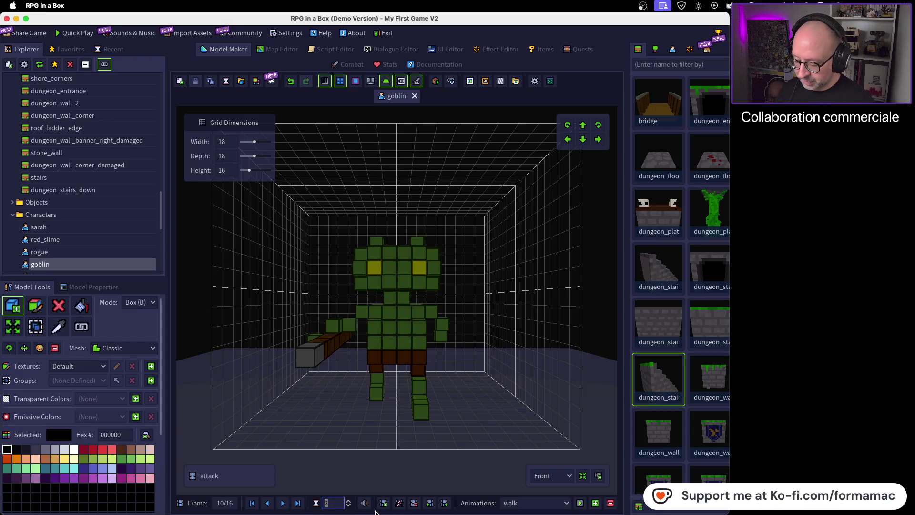
type("5")
key("Return")
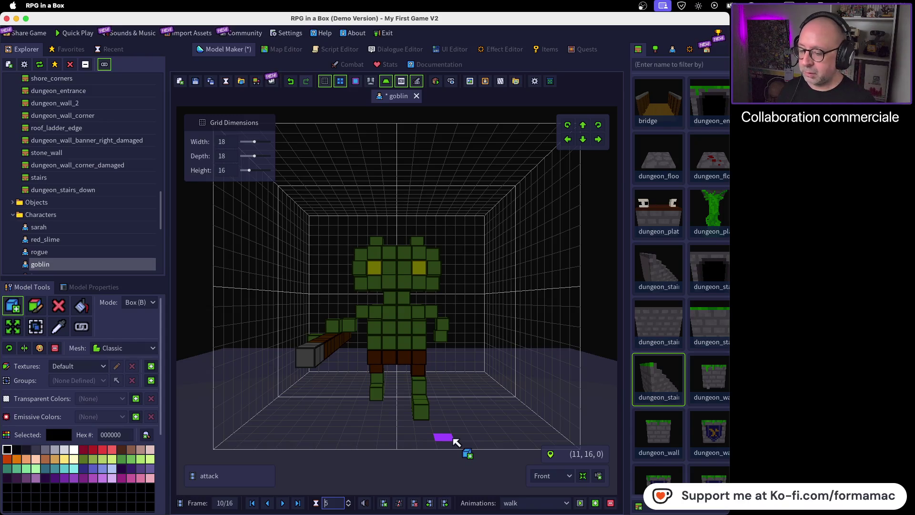
key("super+Tab")
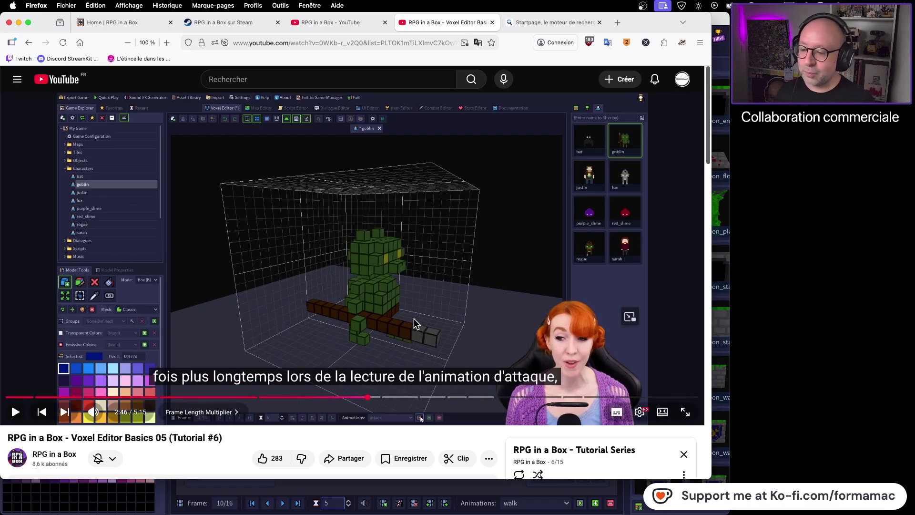
- Rewind the tutorial to 2:39 and return to RPG in a Box
left_click(353, 402)
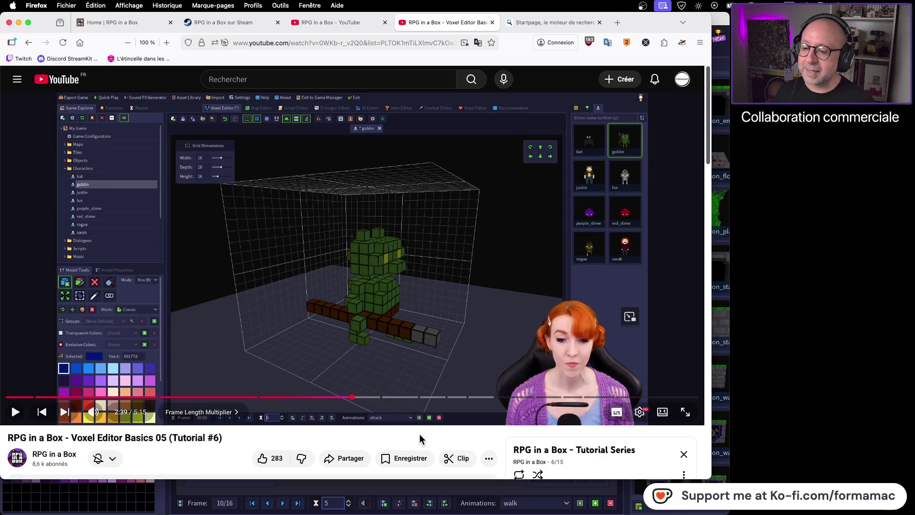
key("super+Tab")
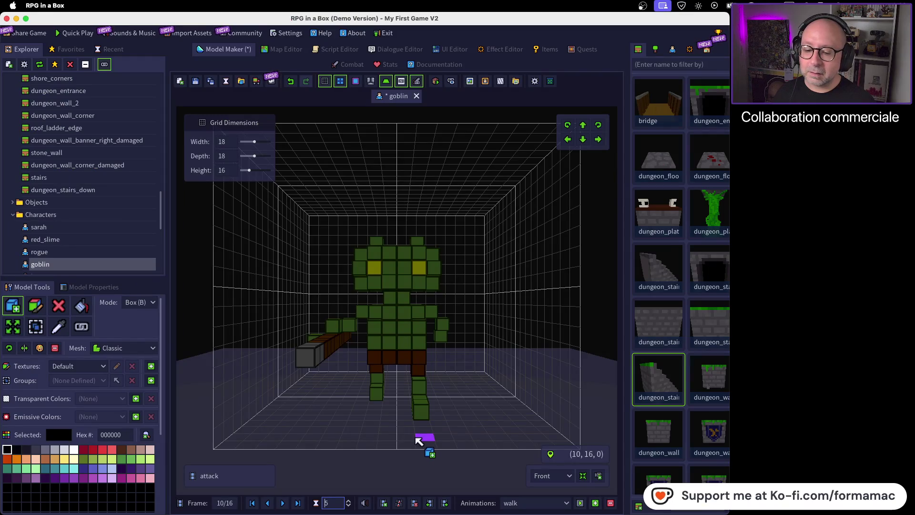
- Select the attack animation and play it twice, then switch to the Firefox tutorial
left_click(565, 505)
left_click(545, 482)
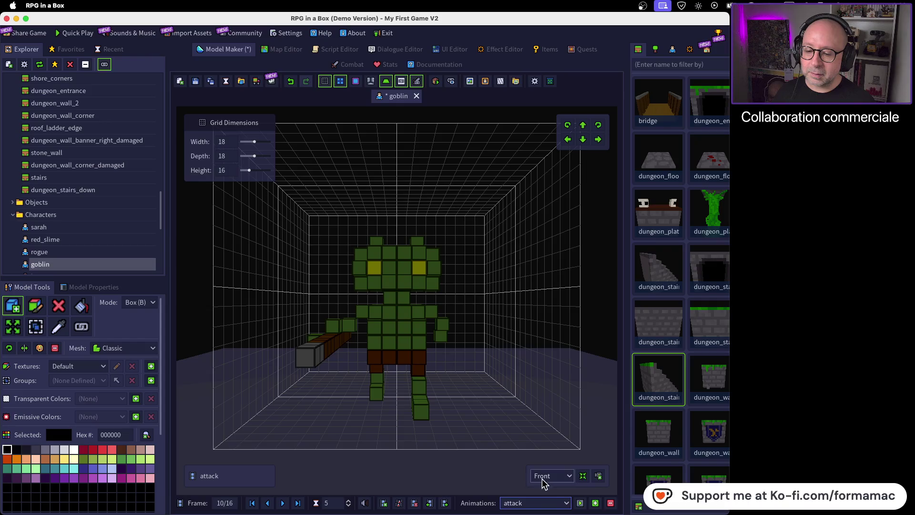
left_click(580, 503)
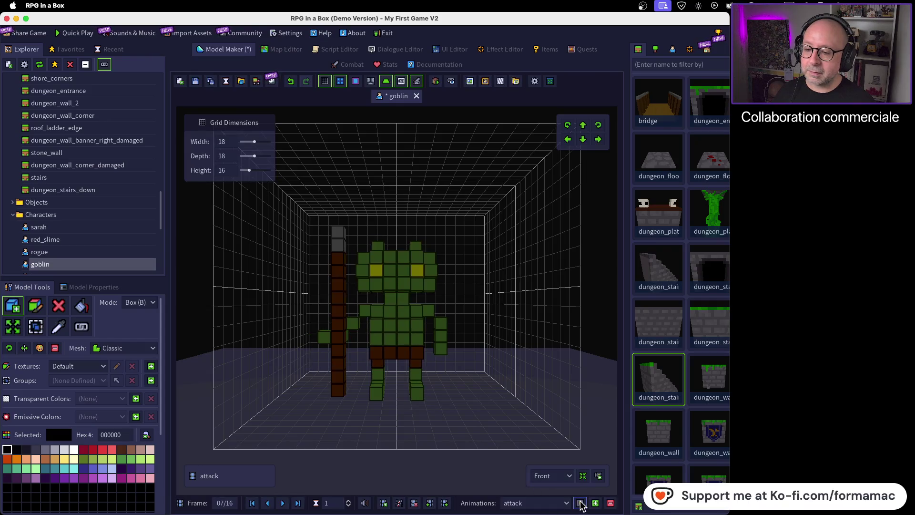
left_click(580, 503)
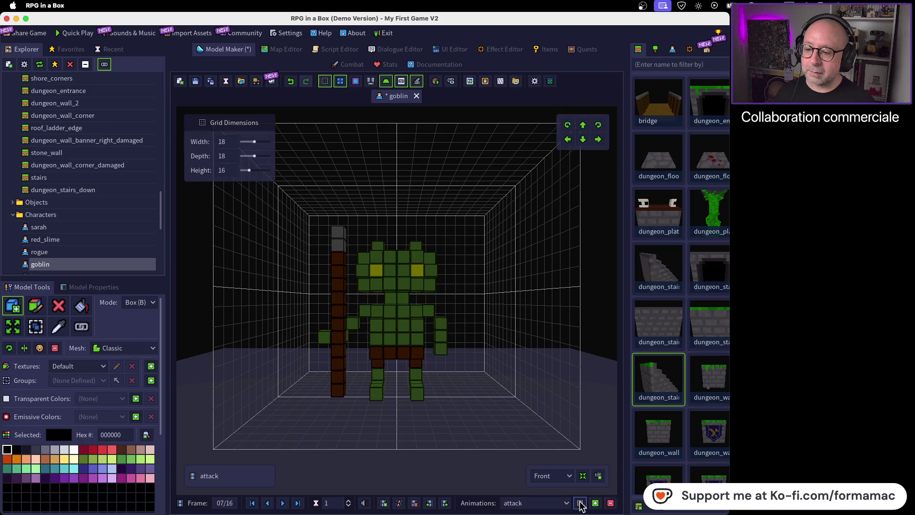
mouse_move(570, 512)
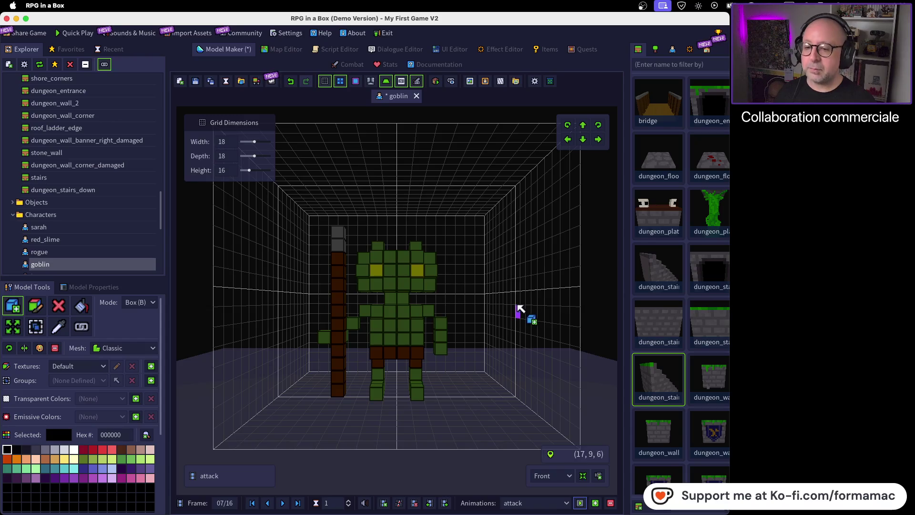
key("super+Tab")
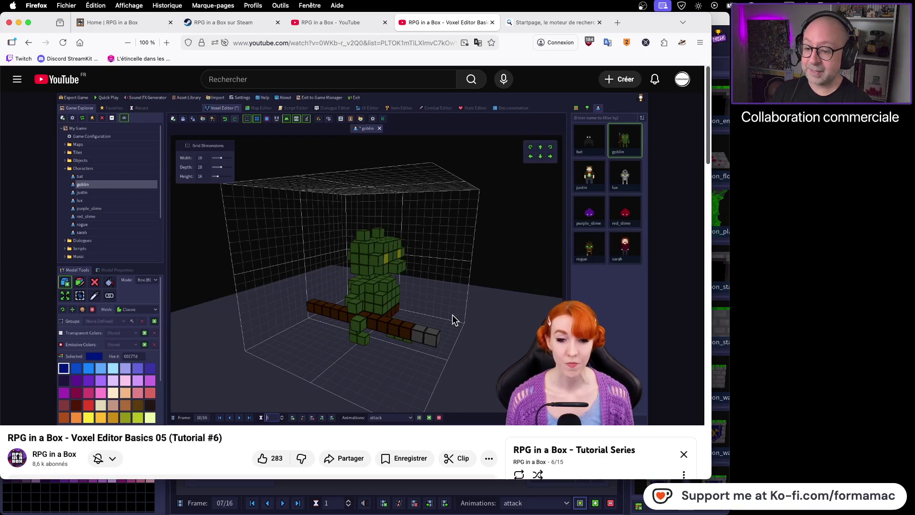
- Switch back to RPG in a Box, showing the goblin's attack animation at frame 7 of 16
key("super+Tab")
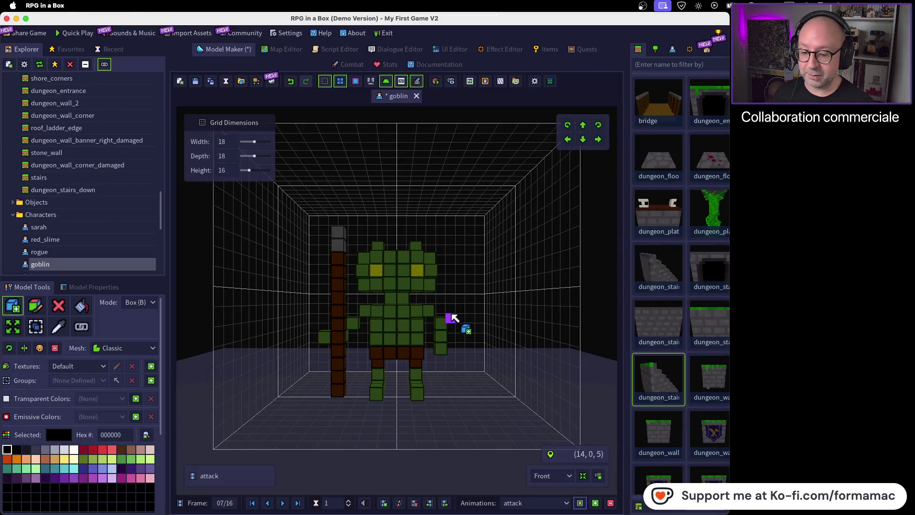
left_click(540, 503)
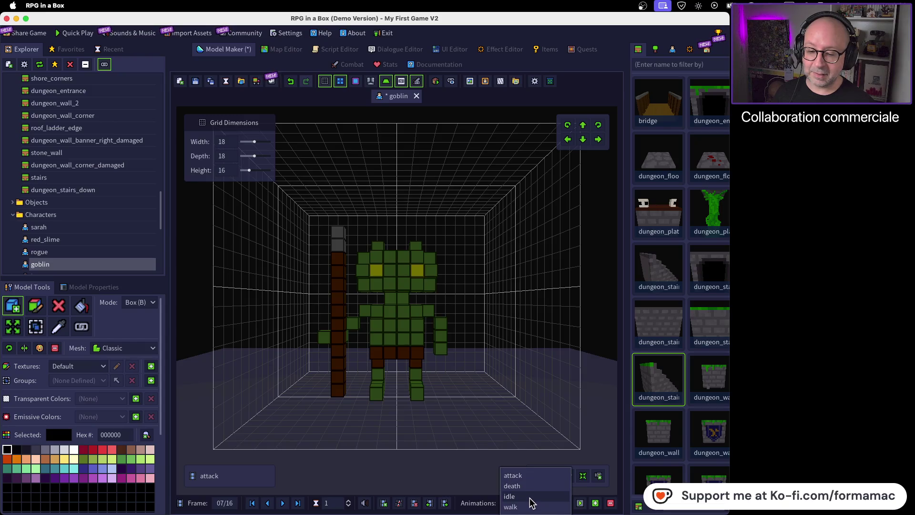
left_click(604, 376)
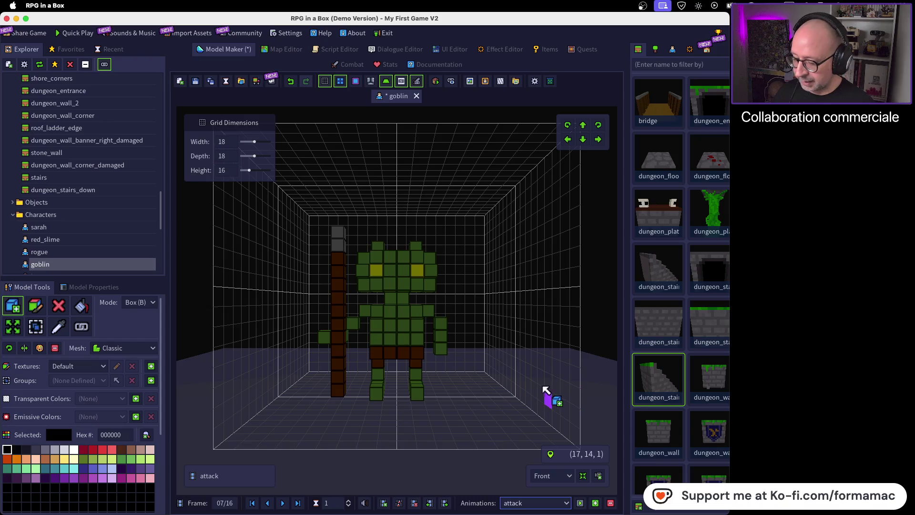
- Switch to Firefox and resume the voxel editor tutorial video
key("super+Tab")
left_click(459, 334)
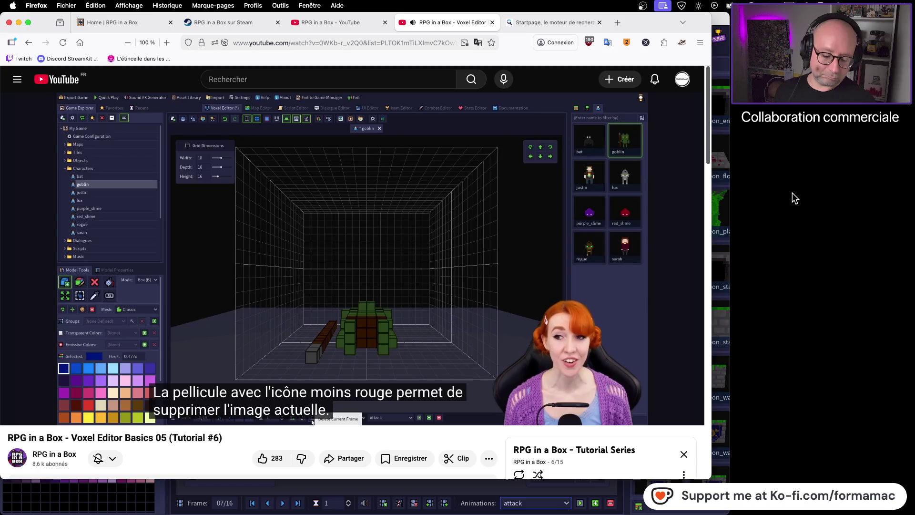
- Pause the tutorial at the delete-frame explanation, glance at RPG in a Box, then return to Firefox
left_click(338, 229)
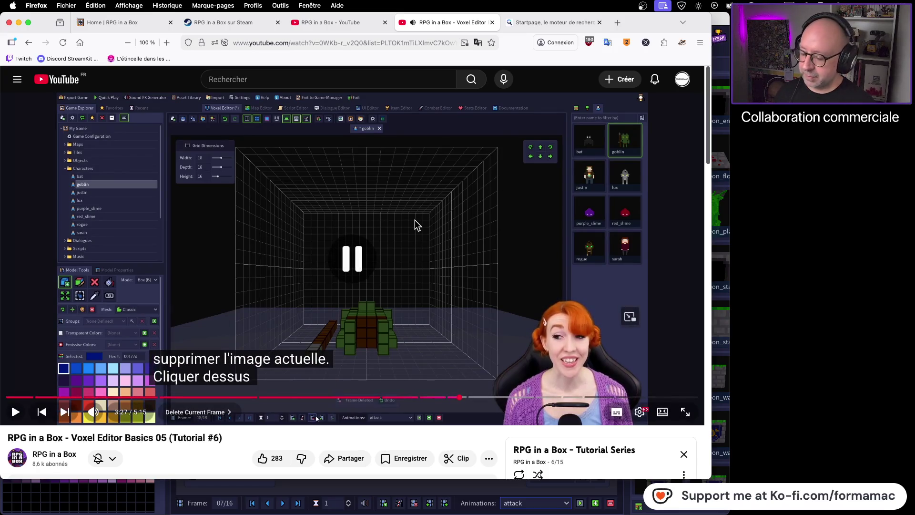
key("super+Tab")
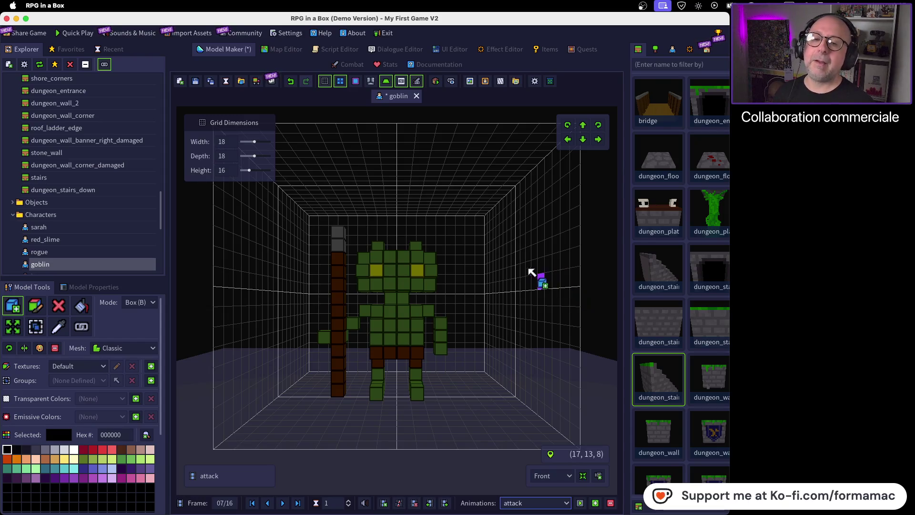
key("super+Tab")
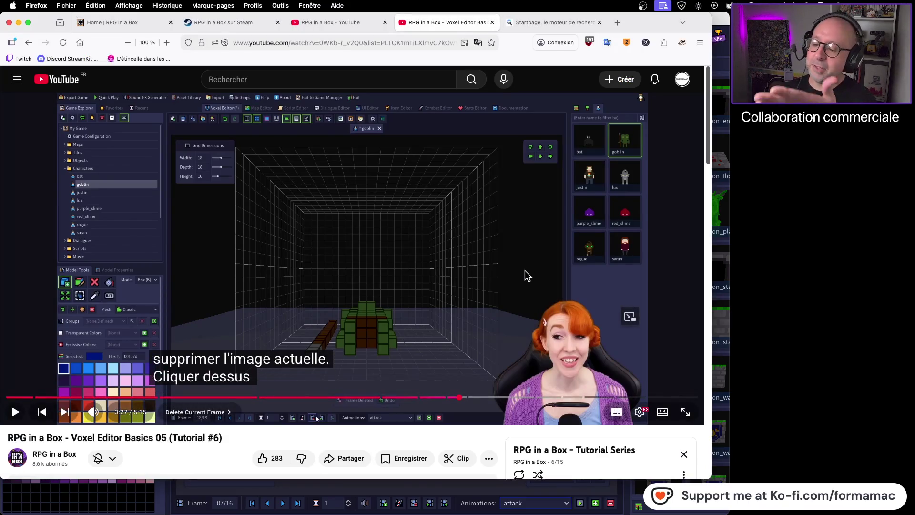
- Resume the tutorial and let it autoplay into 'Voxel Editor Basics 06 (Tutorial #7)'
left_click(525, 270)
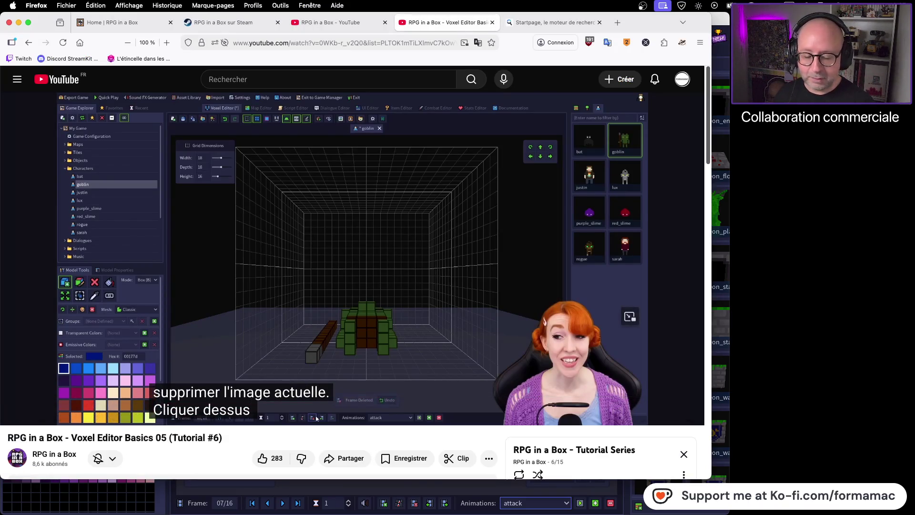
left_click(431, 265)
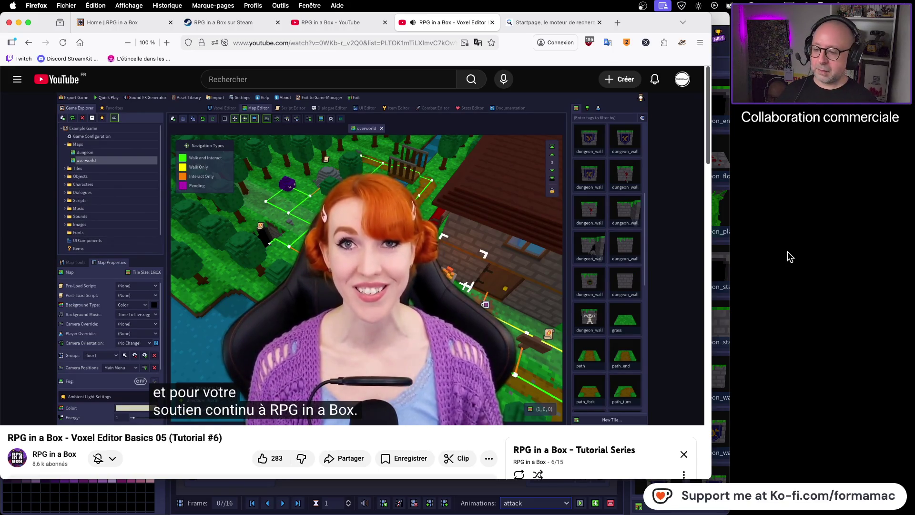
mouse_move(563, 302)
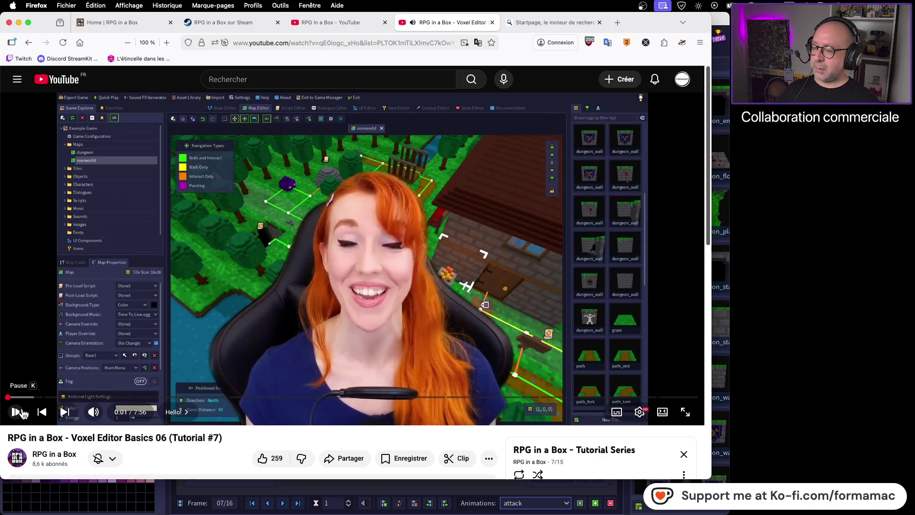
- Scroll the YouTube page down and back up, then screenshot the browser window
scroll(666, 298, "down", 5)
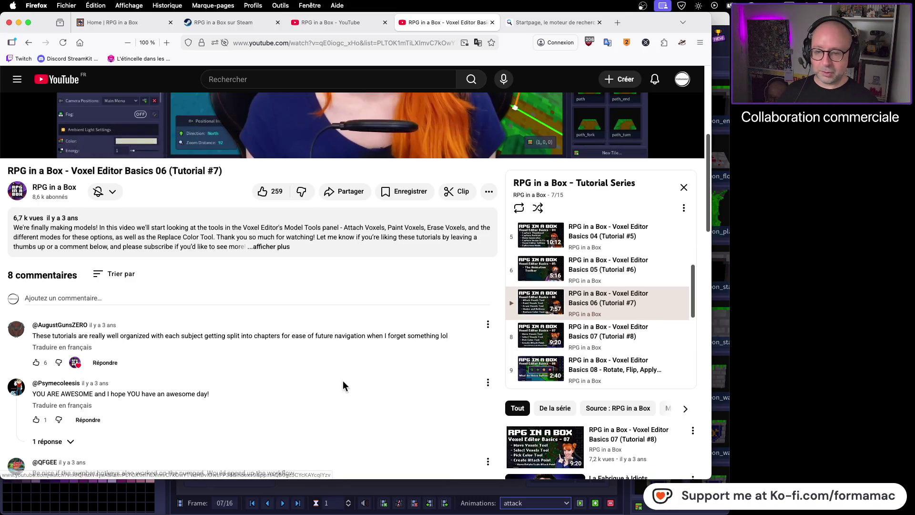
scroll(337, 387, "up", 5)
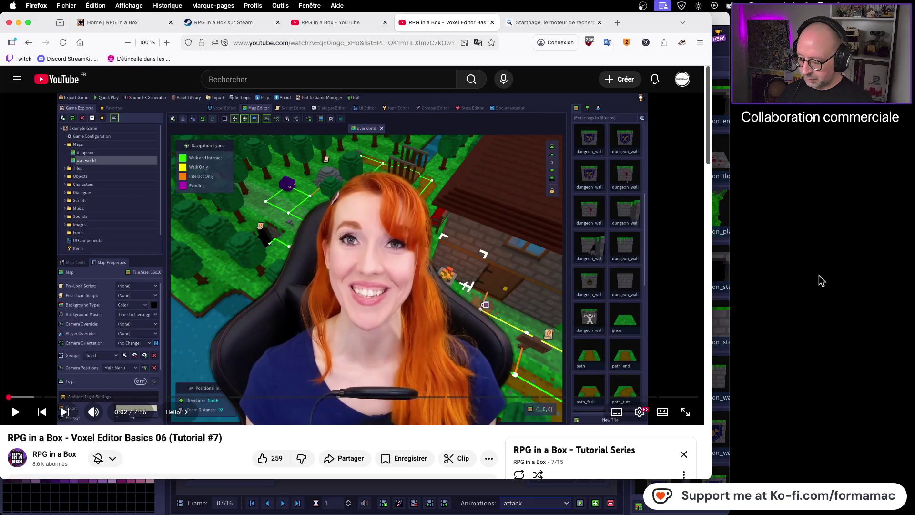
key("space")
left_click(568, 265)
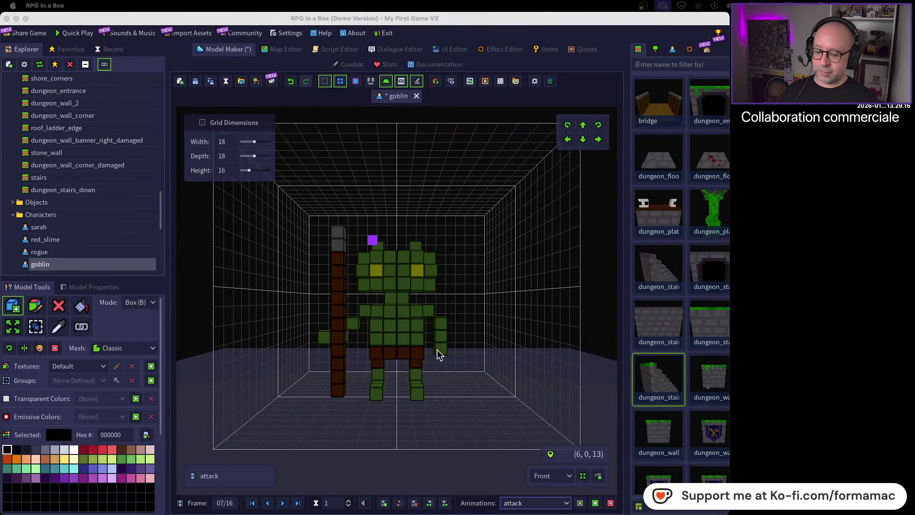
- Close the goblin model tab and discard its unsaved changes
left_click_drag(486, 360, 451, 380)
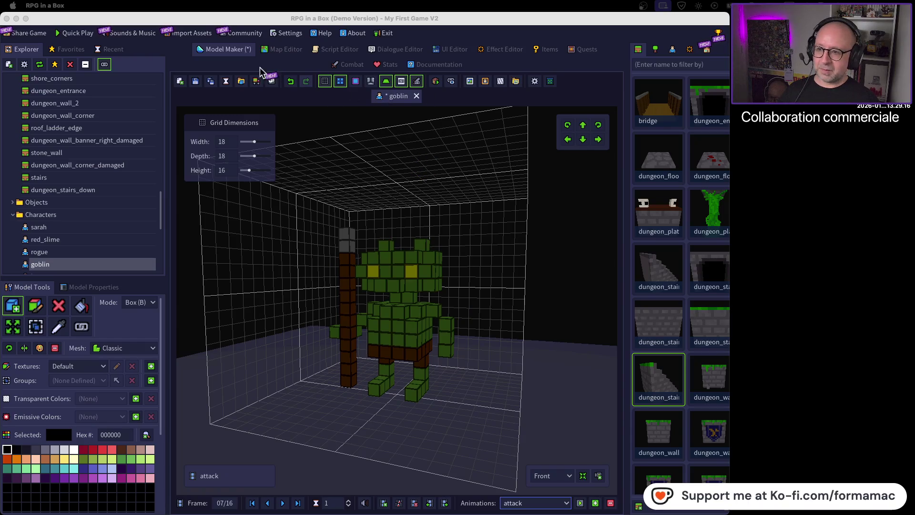
left_click(417, 99)
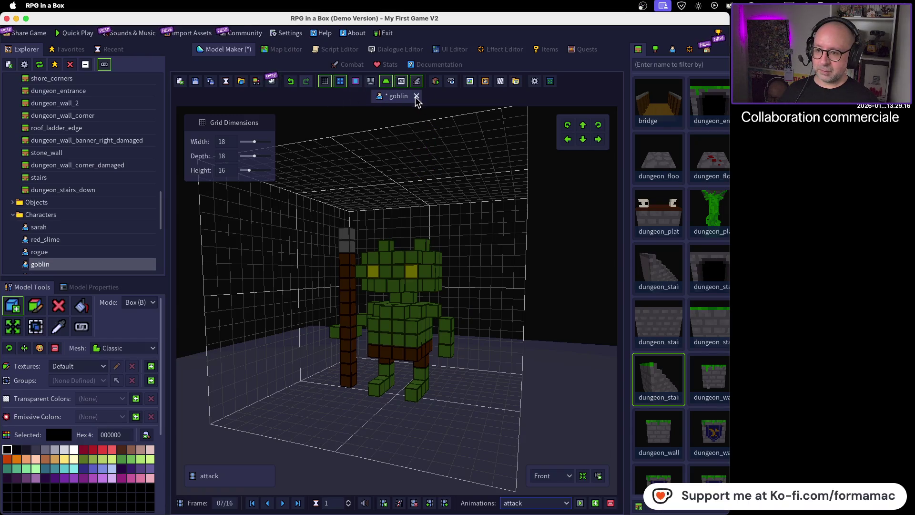
left_click(416, 97)
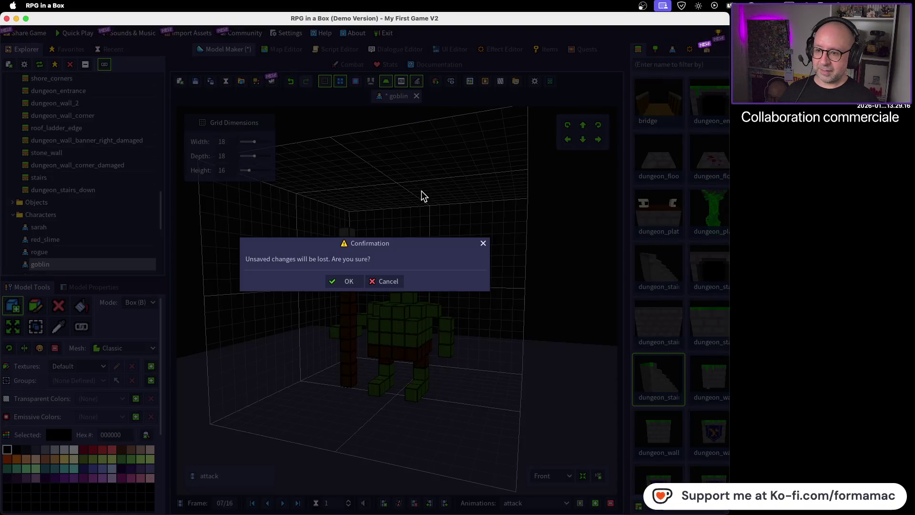
left_click(338, 280)
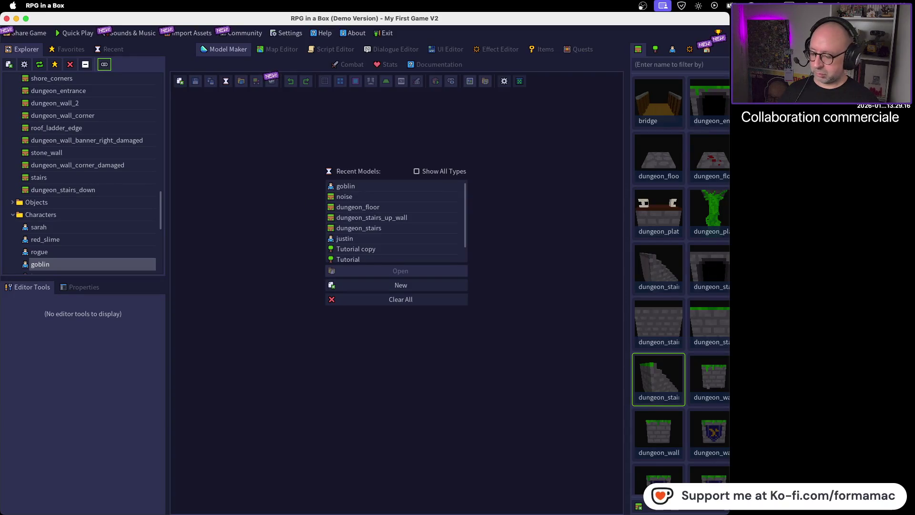